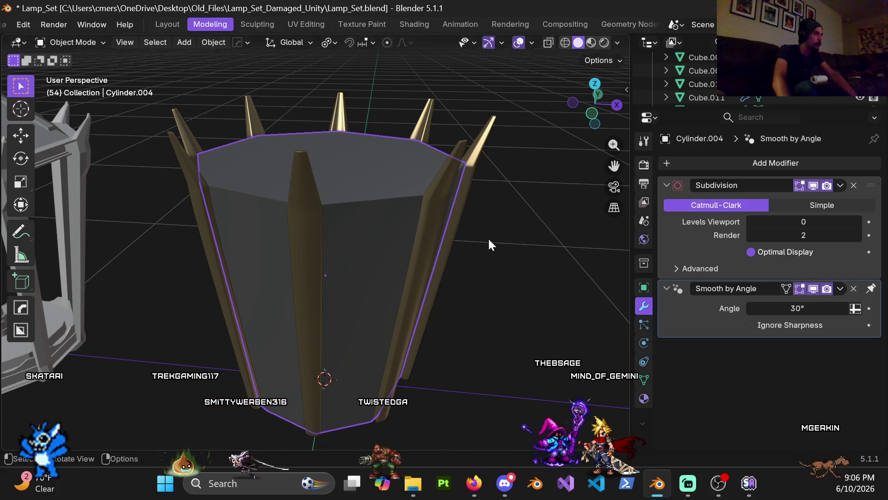
# Step: Hide the octagonal shade body (Cylinder.004) so only the gold spike pillars remain
pyautogui.moveTo(482, 247)
pyautogui.mouseDown(button='middle')
pyautogui.moveTo(501, 238)
pyautogui.moveTo(493, 238)
pyautogui.mouseUp(button='middle')
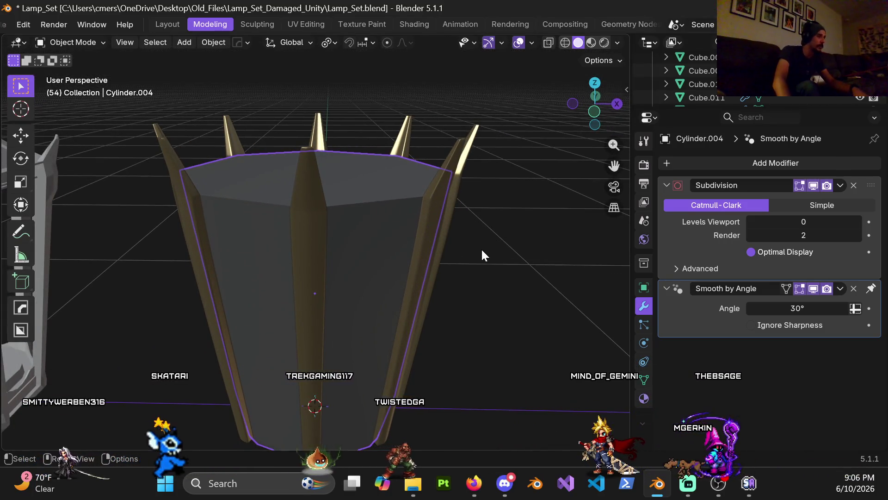
pyautogui.click(509, 268)
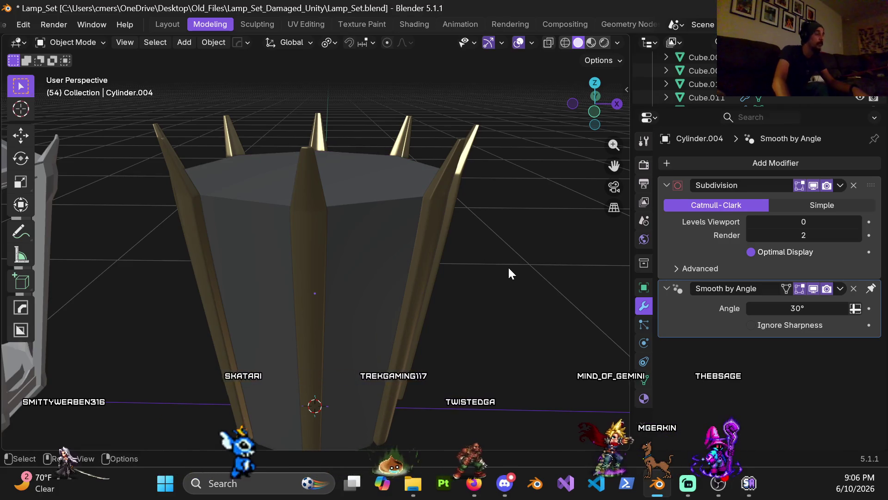
pyautogui.scroll(-3, 508, 273)
pyautogui.click(362, 269)
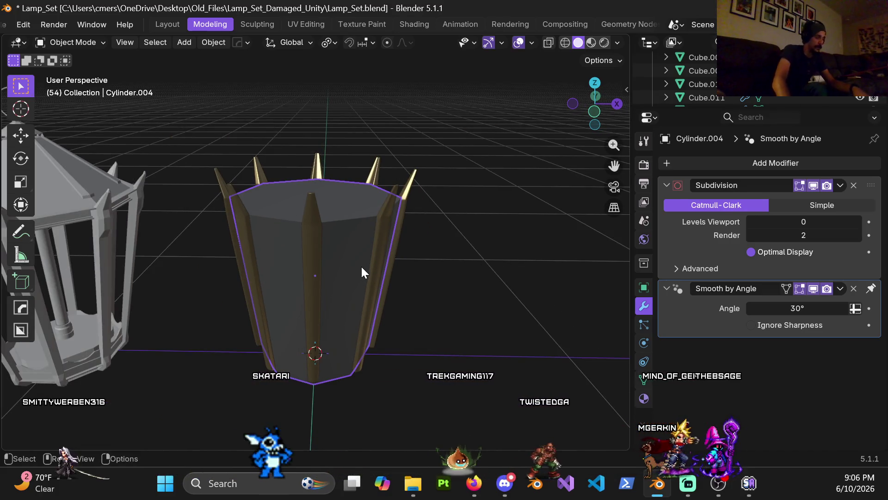
pyautogui.press('h')
# Step: Select the spike pillar Cylinder.005 and switch it into Edit Mode from the Ctrl+Tab pie menu
pyautogui.click(384, 253)
pyautogui.hotkey('ctrl', 'Tab')
pyautogui.click(488, 260)
pyautogui.moveTo(466, 264)
pyautogui.mouseDown(button='middle')
pyautogui.moveTo(440, 240)
pyautogui.moveTo(393, 238)
pyautogui.moveTo(308, 278)
pyautogui.moveTo(321, 222)
pyautogui.moveTo(336, 314)
pyautogui.moveTo(335, 257)
pyautogui.moveTo(362, 252)
pyautogui.moveTo(337, 224)
pyautogui.moveTo(371, 225)
pyautogui.moveTo(357, 122)
pyautogui.moveTo(351, 373)
pyautogui.moveTo(335, 222)
pyautogui.moveTo(327, 244)
pyautogui.mouseUp(button='middle')
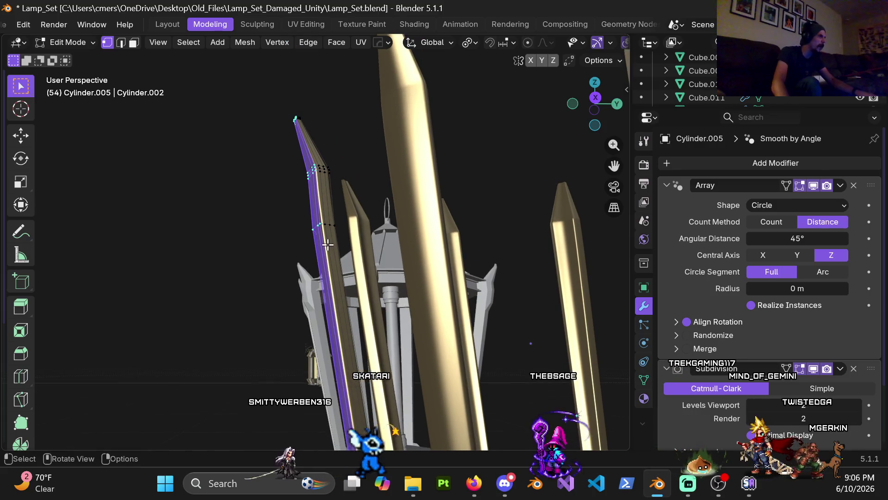
pyautogui.moveTo(319, 211)
pyautogui.mouseDown(button='middle')
pyautogui.moveTo(319, 266)
pyautogui.moveTo(313, 246)
pyautogui.moveTo(295, 238)
pyautogui.moveTo(324, 255)
pyautogui.moveTo(343, 306)
pyautogui.moveTo(342, 290)
pyautogui.moveTo(388, 242)
pyautogui.moveTo(416, 311)
pyautogui.moveTo(355, 323)
pyautogui.moveTo(355, 230)
pyautogui.moveTo(371, 293)
pyautogui.moveTo(345, 240)
pyautogui.moveTo(270, 276)
pyautogui.moveTo(271, 242)
pyautogui.moveTo(275, 256)
pyautogui.mouseUp(button='middle')
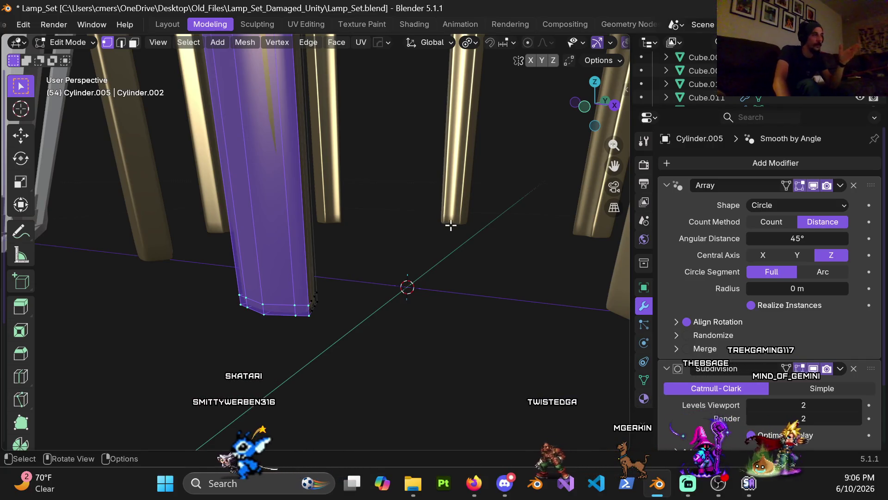
# Step: Check the upright pillars in front orthographic view, then return to a perspective view of them
pyautogui.moveTo(438, 224)
pyautogui.mouseDown(button='middle')
pyautogui.moveTo(292, 248)
pyautogui.moveTo(347, 242)
pyautogui.moveTo(361, 230)
pyautogui.moveTo(303, 254)
pyautogui.mouseUp(button='middle')
pyautogui.press('KP_1')
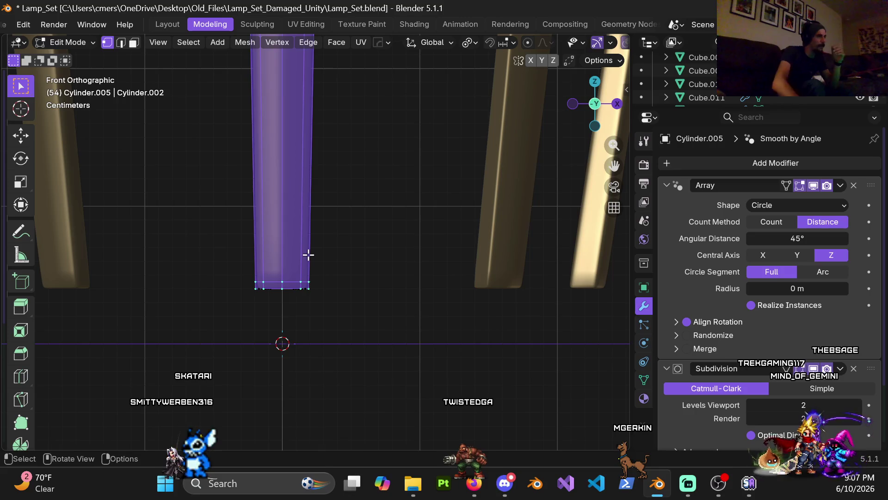
pyautogui.keyDown('shift'); pyautogui.moveTo(378, 229); pyautogui.dragTo(433, 233, button='middle'); pyautogui.keyUp('shift')
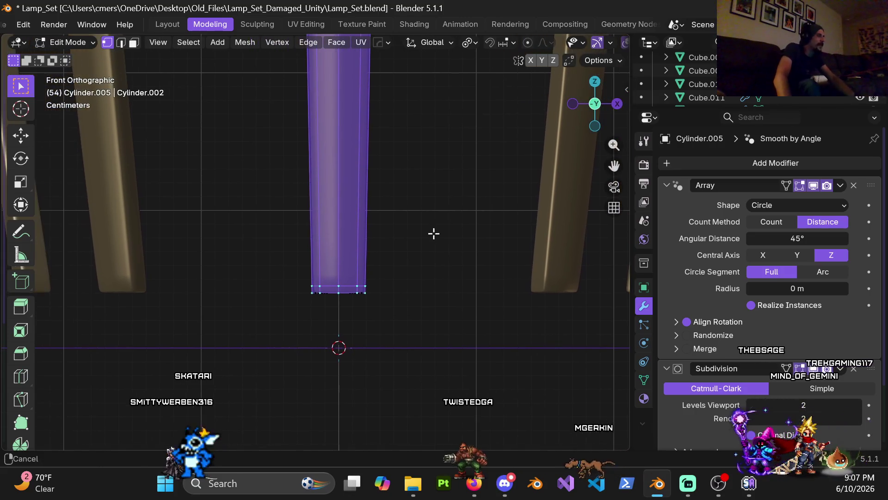
pyautogui.scroll(4, 435, 257)
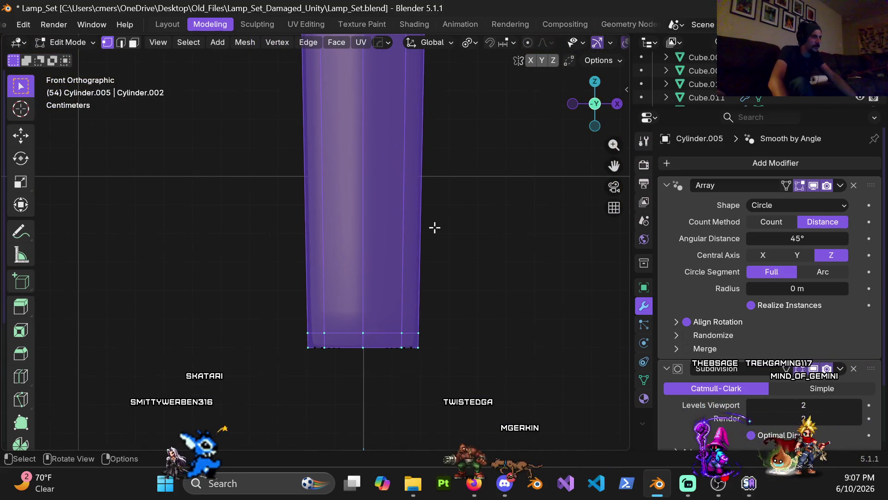
pyautogui.moveTo(518, 290)
pyautogui.mouseDown(button='middle')
pyautogui.moveTo(426, 182)
pyautogui.moveTo(368, 264)
pyautogui.moveTo(325, 207)
pyautogui.moveTo(232, 398)
pyautogui.moveTo(397, 268)
pyautogui.moveTo(359, 258)
pyautogui.mouseUp(button='middle')
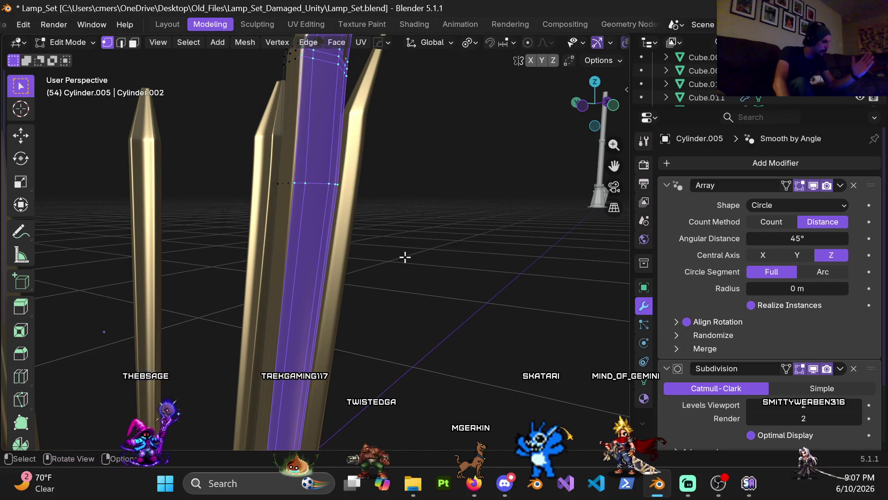
pyautogui.scroll(-3, 404, 256)
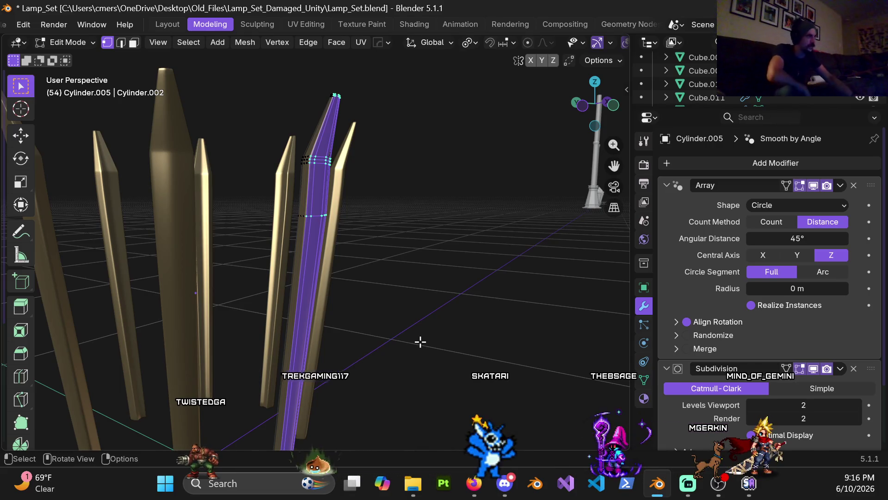
# Step: Exit Edit Mode on Cylinder.005 to view the full ring of tapered spikes
pyautogui.moveTo(378, 235); pyautogui.dragTo(313, 247, button='middle')
pyautogui.press('Tab')
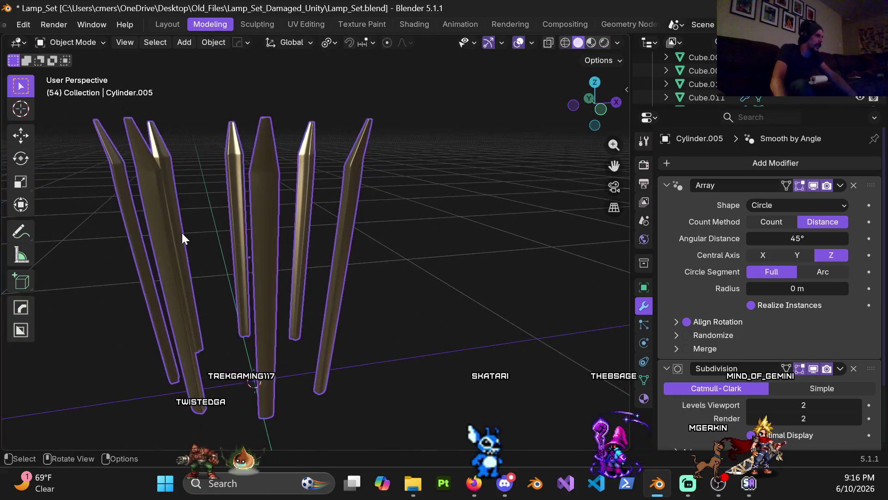
# Step: Re-enter Edit Mode on Cylinder.005 and bring the lantern into view beside the pillars
pyautogui.press('Tab')
pyautogui.moveTo(191, 234)
pyautogui.mouseDown(button='middle')
pyautogui.moveTo(381, 258)
pyautogui.moveTo(321, 234)
pyautogui.mouseUp(button='middle')
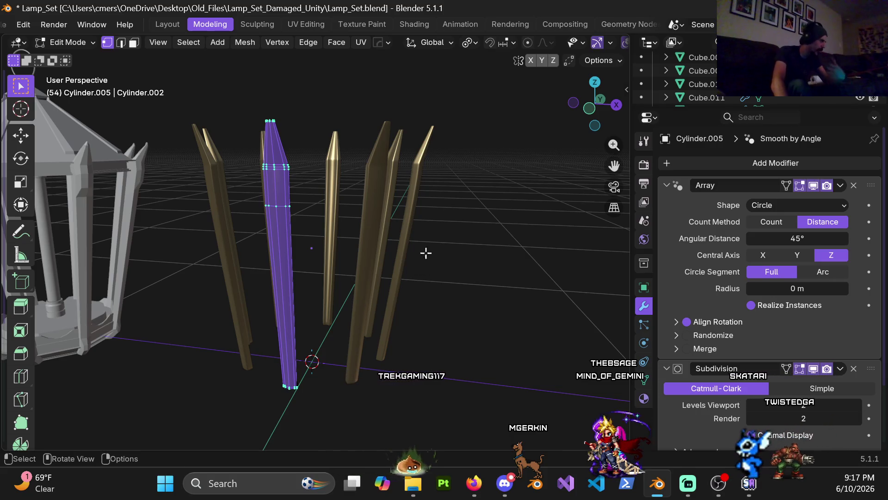
# Step: Look down on the rods and inspect the pillar's edge loops up close
pyautogui.moveTo(393, 222); pyautogui.dragTo(396, 264, button='middle')
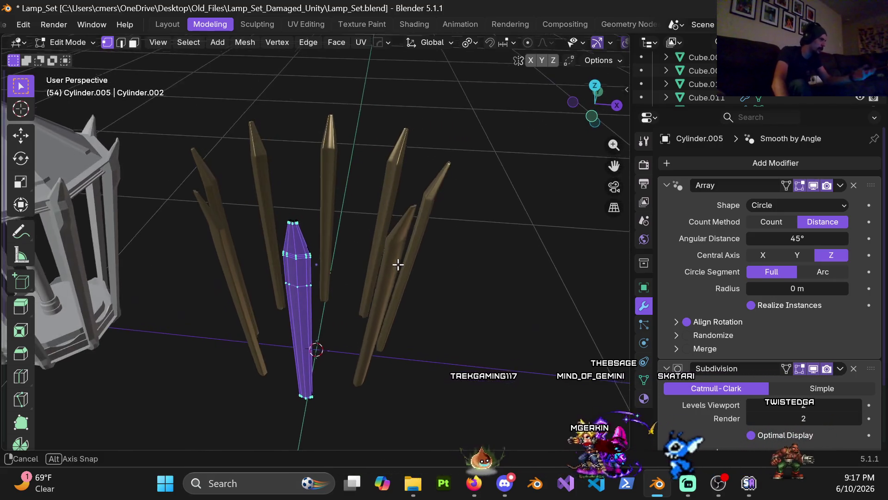
pyautogui.scroll(5, 376, 282)
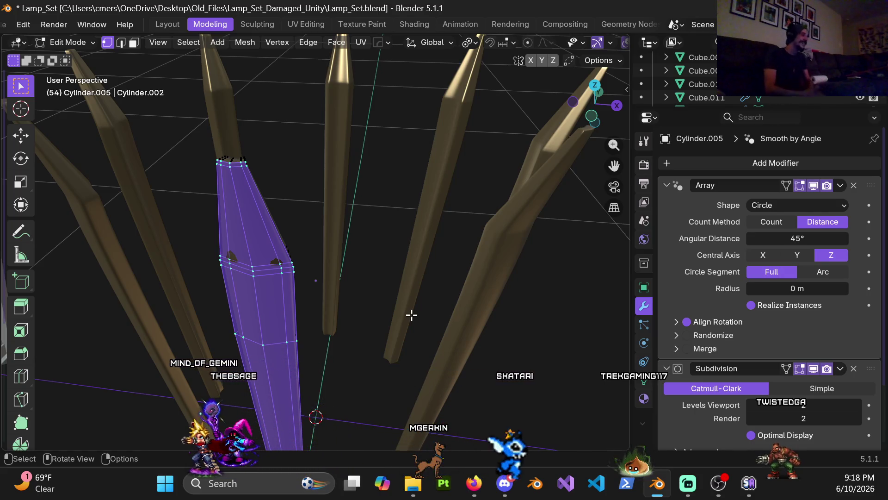
pyautogui.moveTo(359, 293)
pyautogui.mouseDown(button='middle')
pyautogui.moveTo(351, 297)
pyautogui.moveTo(409, 294)
pyautogui.moveTo(337, 303)
pyautogui.moveTo(339, 281)
pyautogui.mouseUp(button='middle')
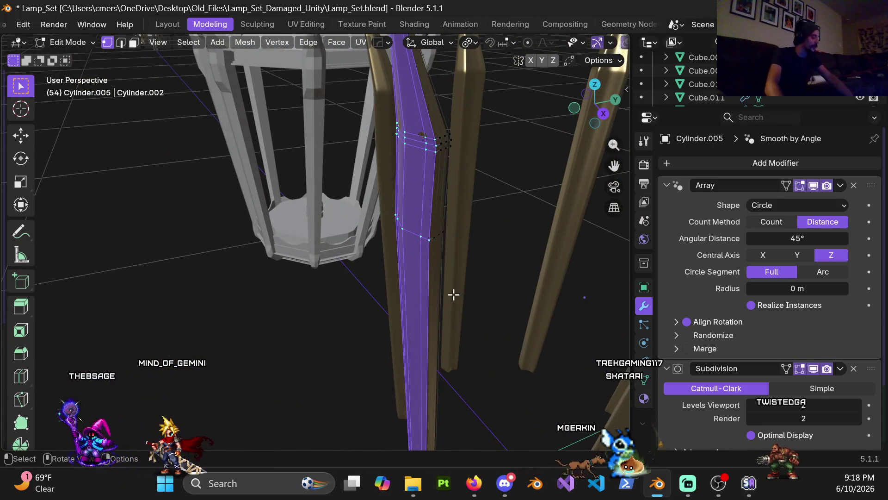
pyautogui.moveTo(434, 294); pyautogui.dragTo(521, 264, button='middle')
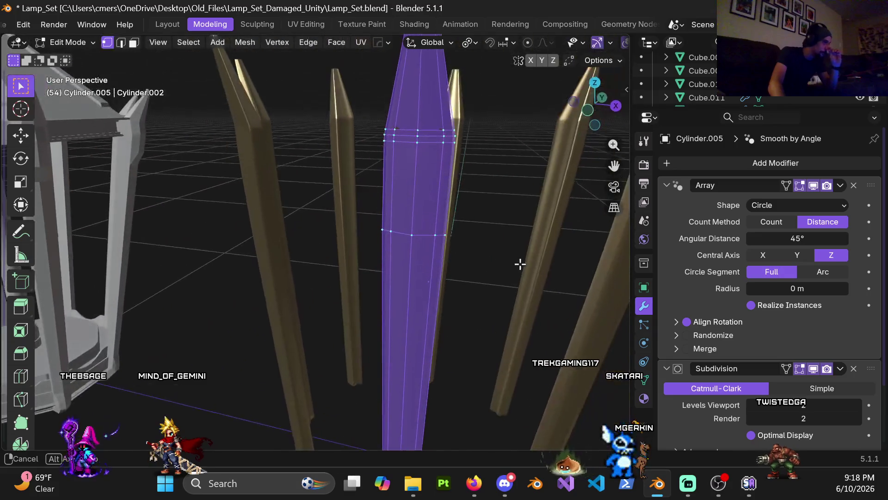
# Step: Switch Cylinder.005 back to Object Mode via the Ctrl+Tab pie menu
pyautogui.scroll(-4, 477, 293)
pyautogui.hotkey('ctrl', 'Tab')
pyautogui.click(317, 290)
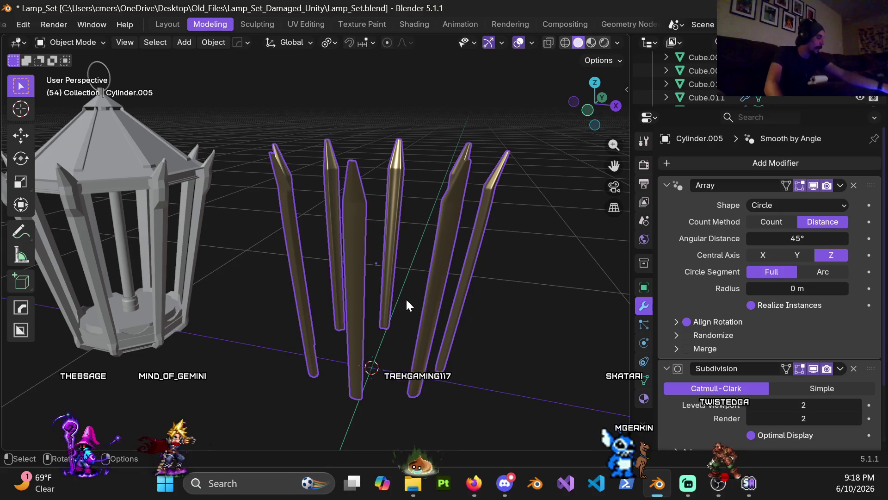